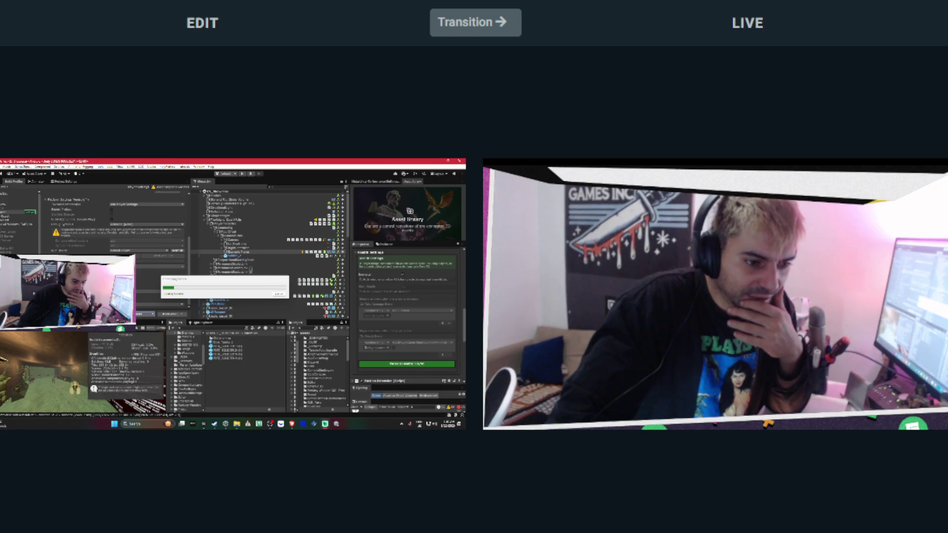
- Send the desktop-capture scene live, then remove the Target Position Modifier component and select its parent object
left_click(469, 30)
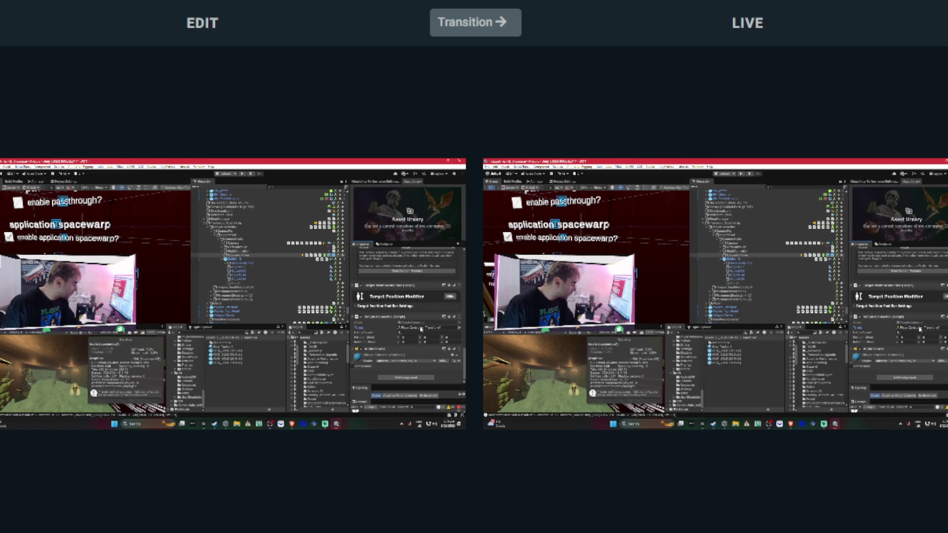
right_click(379, 318)
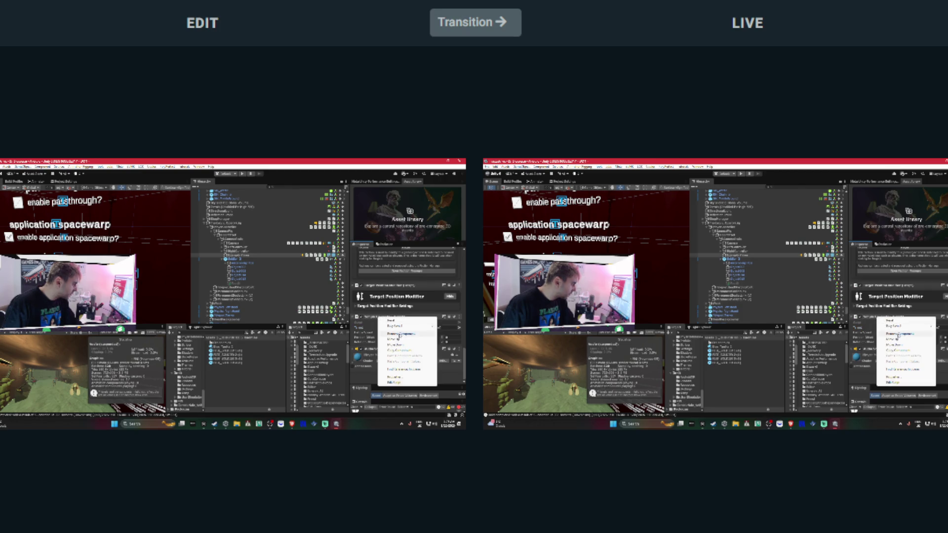
left_click(399, 334)
left_click(237, 255)
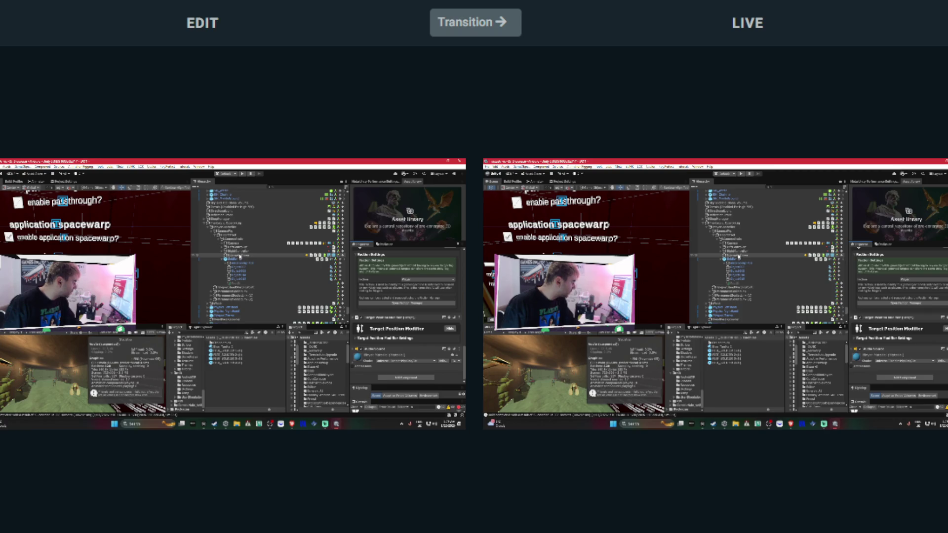
left_click(218, 241)
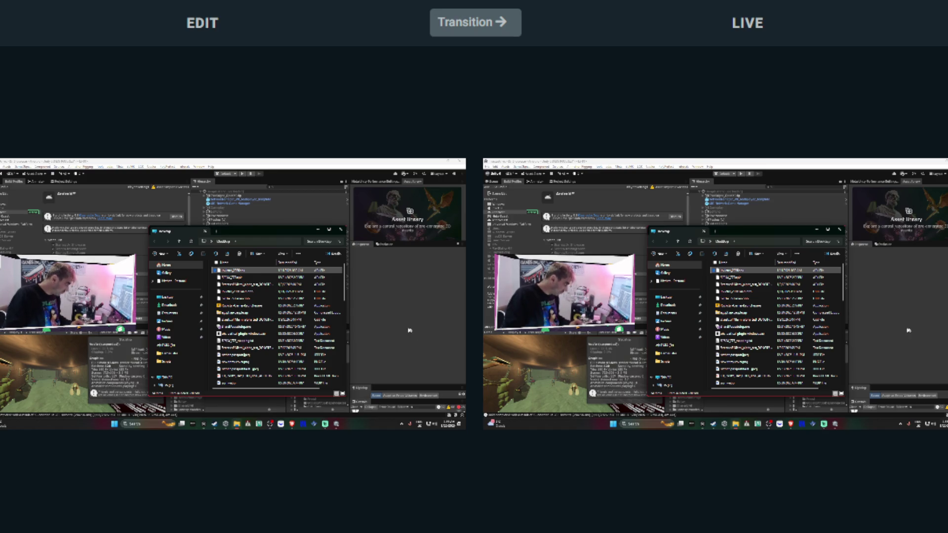
- Start uploading a new build for Invictus from the launcher's Upload Build dialog
left_click(203, 424)
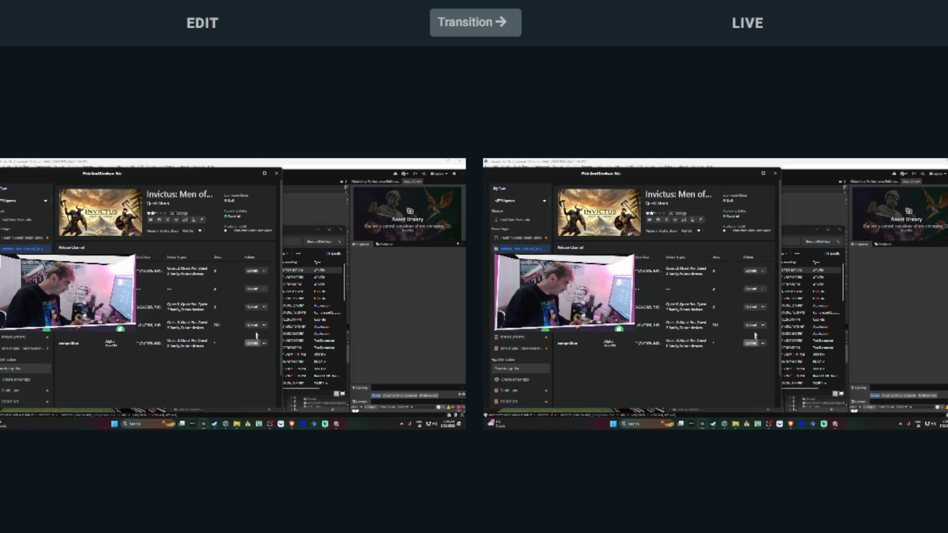
left_click(254, 325)
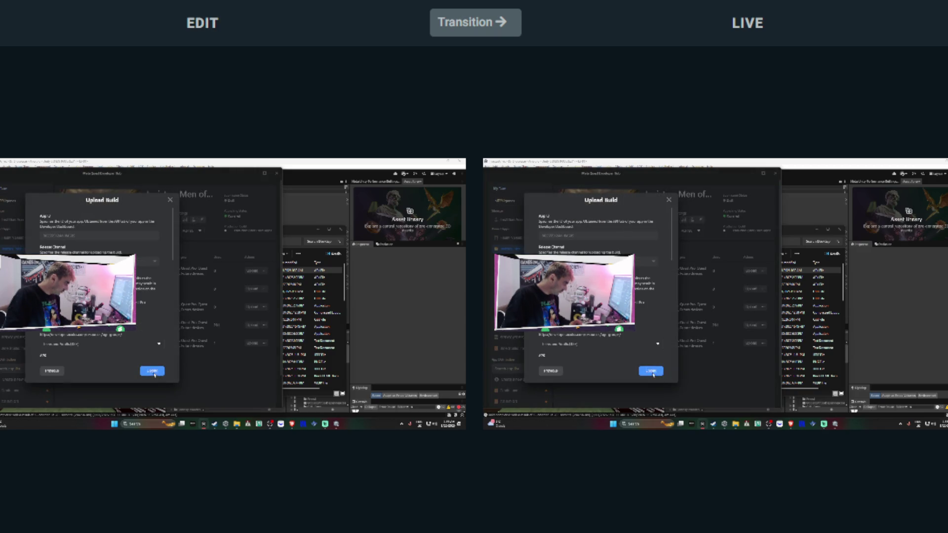
left_click(154, 374)
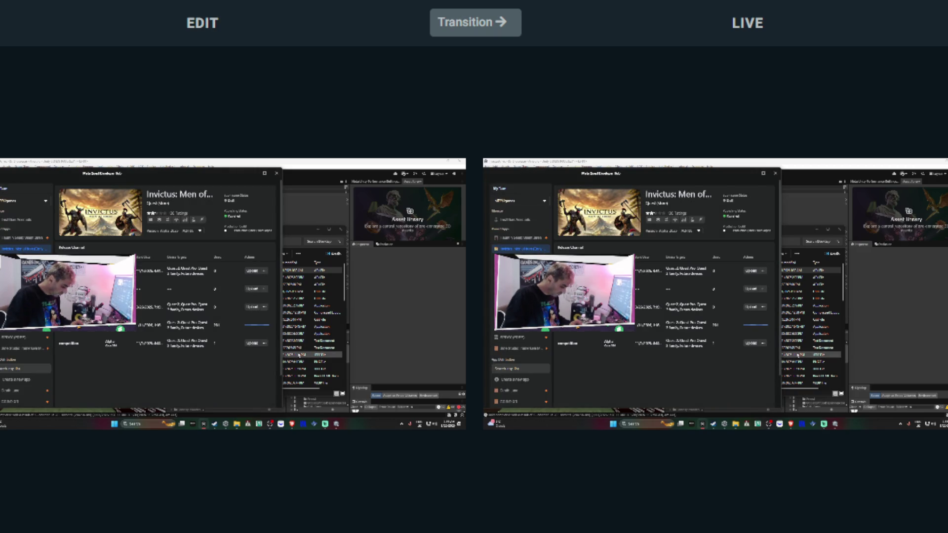
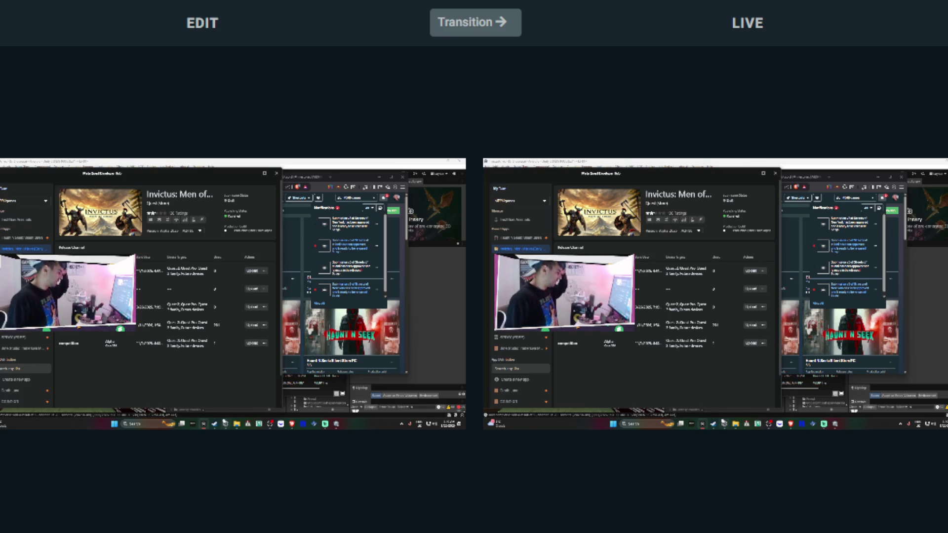
- Bring the Unity editor window to the front on the captured desktop, leaving Developer Hub
mouse_move(303, 423)
left_click(340, 385)
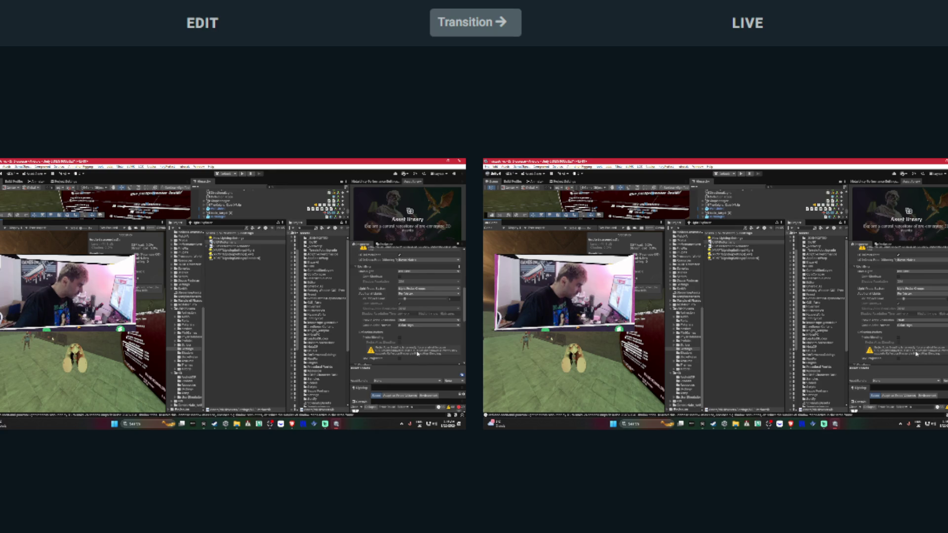
left_click(400, 343)
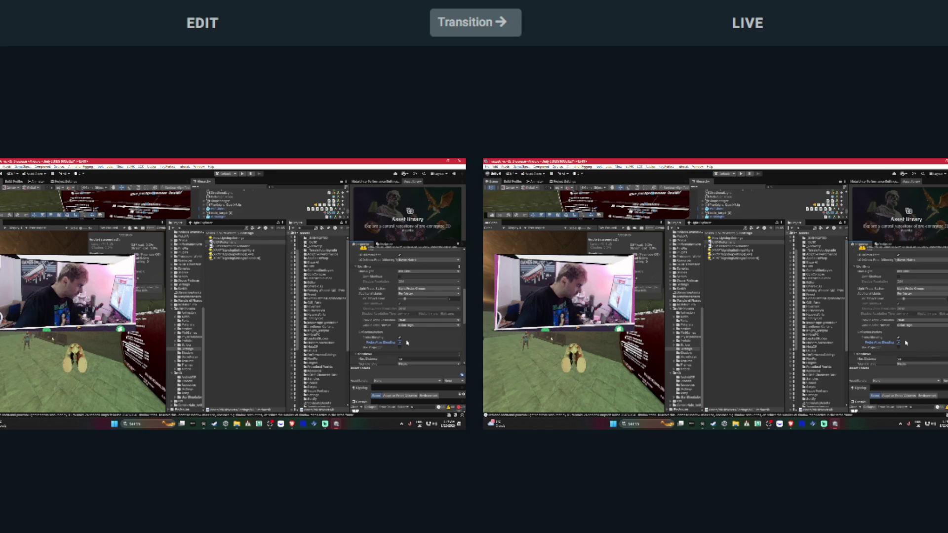
left_click(400, 342)
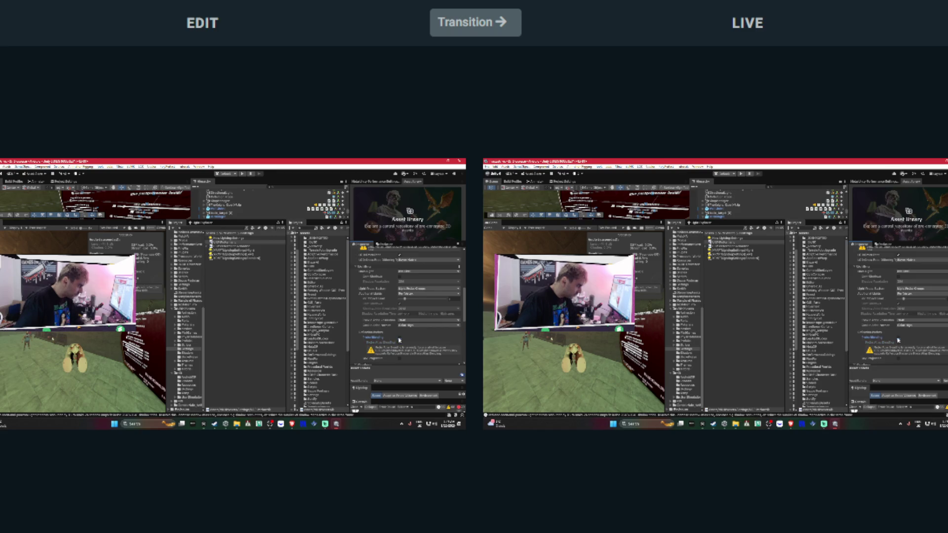
left_click(400, 342)
scroll(415, 342, "down", 1)
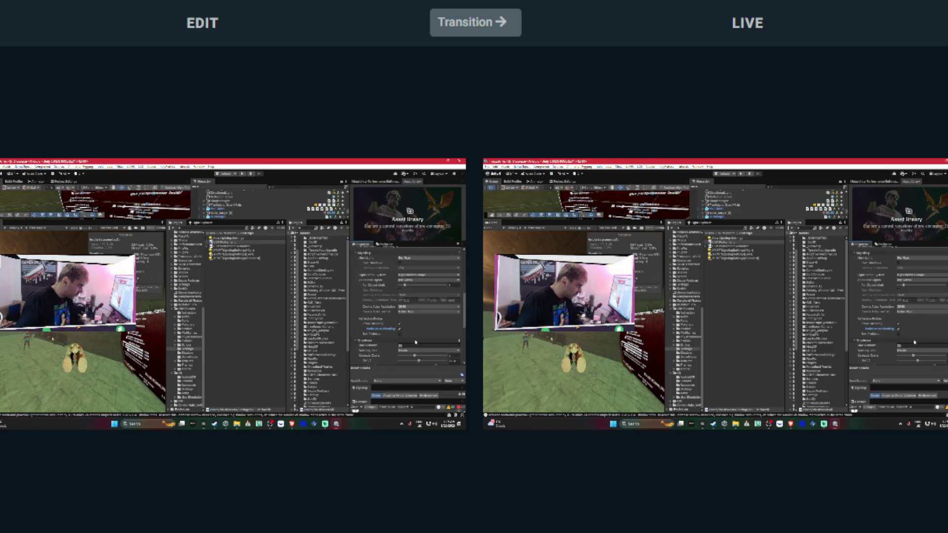
scroll(422, 321, "down", 5)
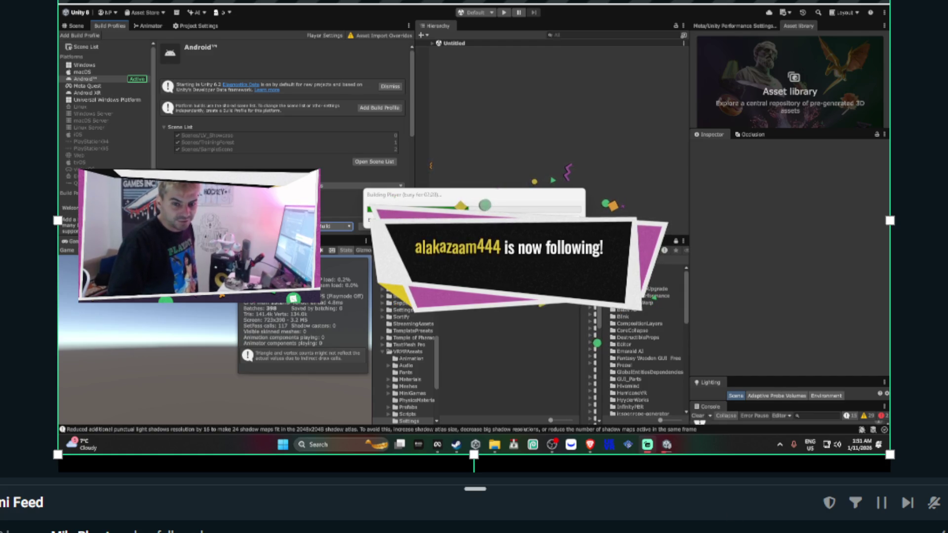
- Dismiss the new-follower alert over the scene while the Gradle build runs
left_click(910, 506)
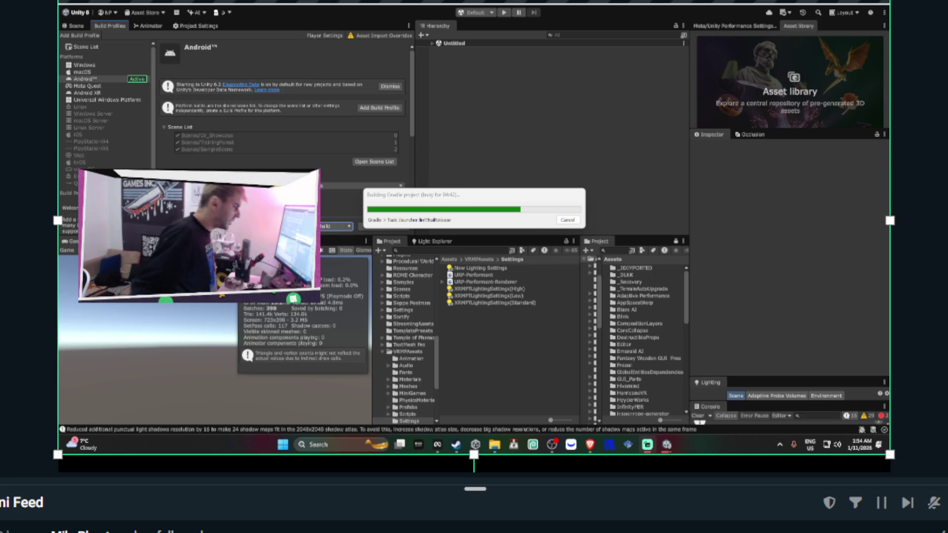
mouse_move(595, 447)
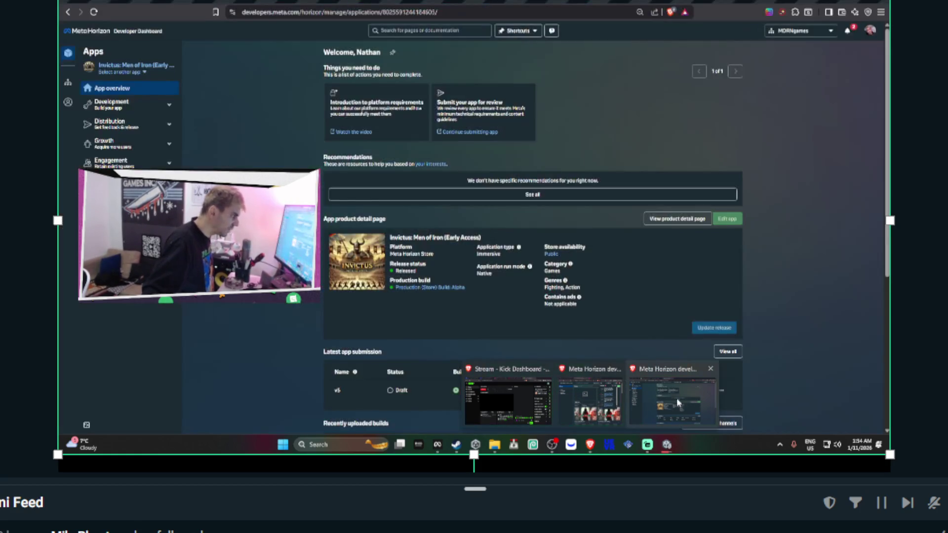
left_click(668, 406)
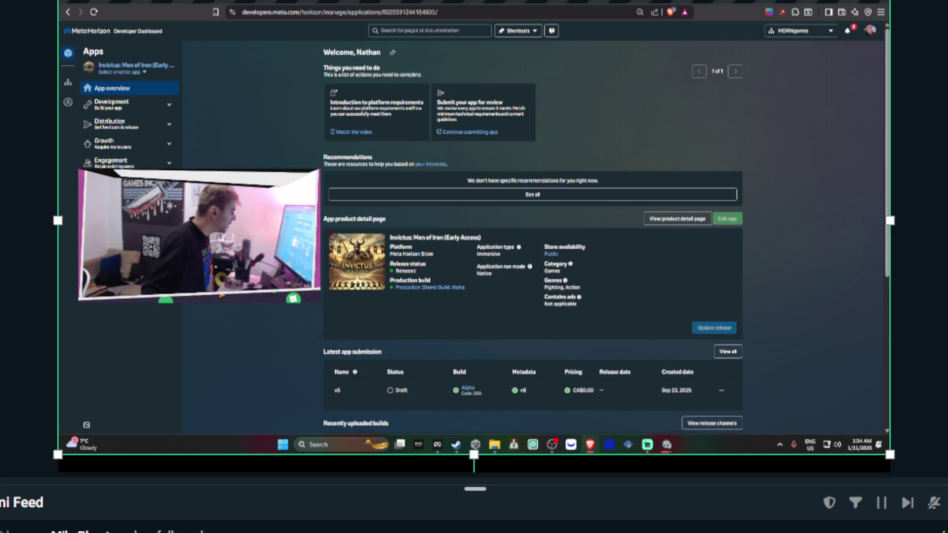
scroll(532, 237, "down", 3)
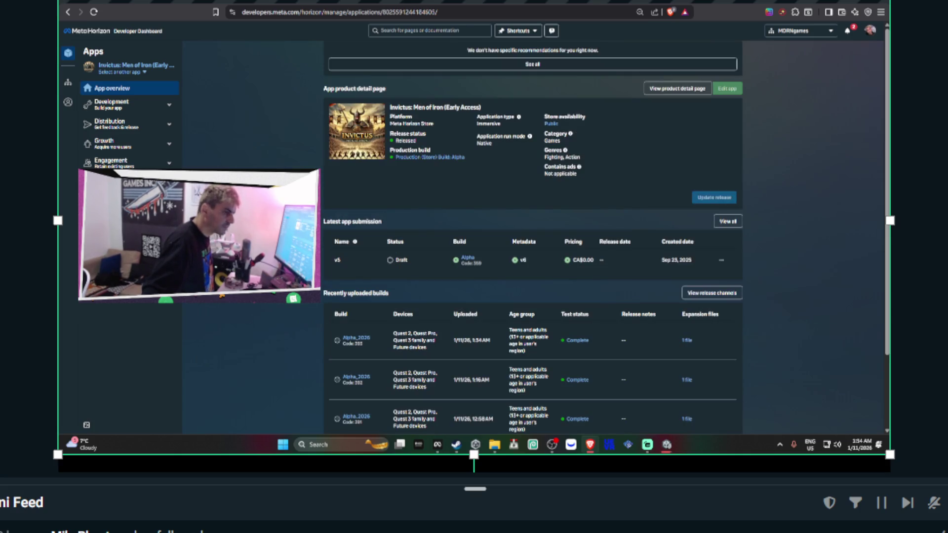
scroll(365, 274, "down", 1)
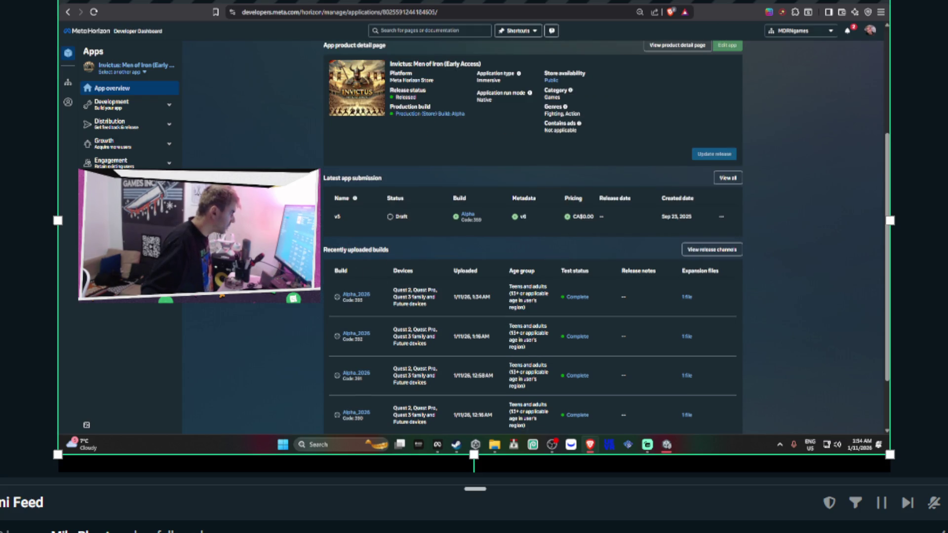
key("alt+Tab")
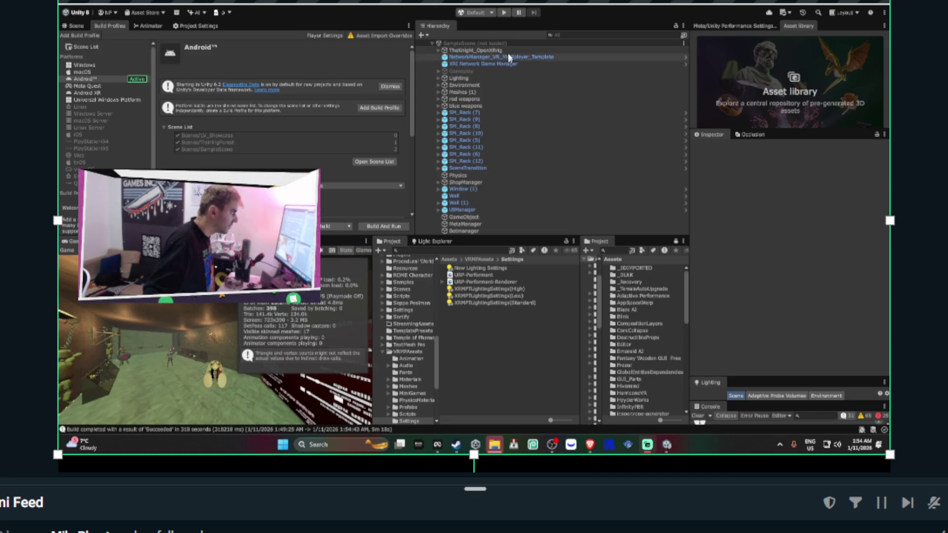
- Set the URP-Performant pipeline's Render Scale to 0.8
left_click(478, 275)
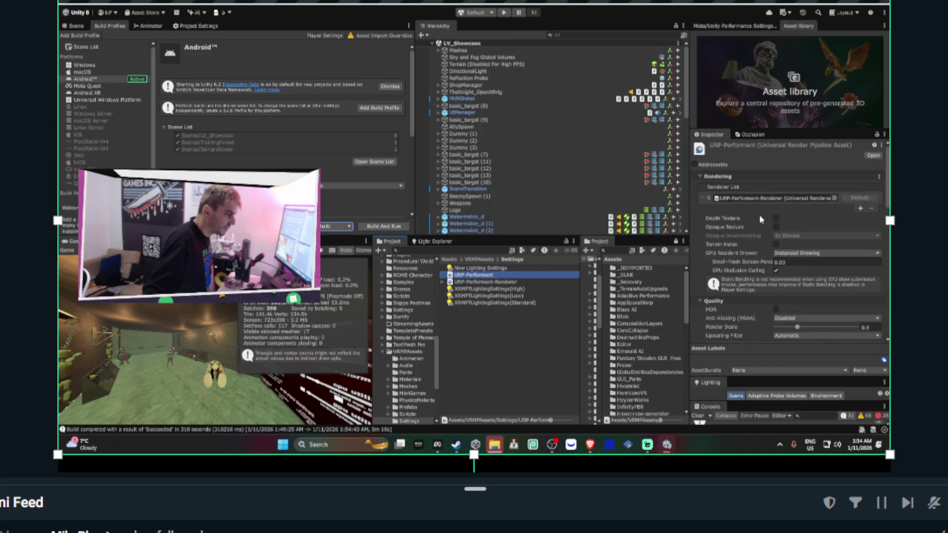
scroll(831, 227, "down", 2)
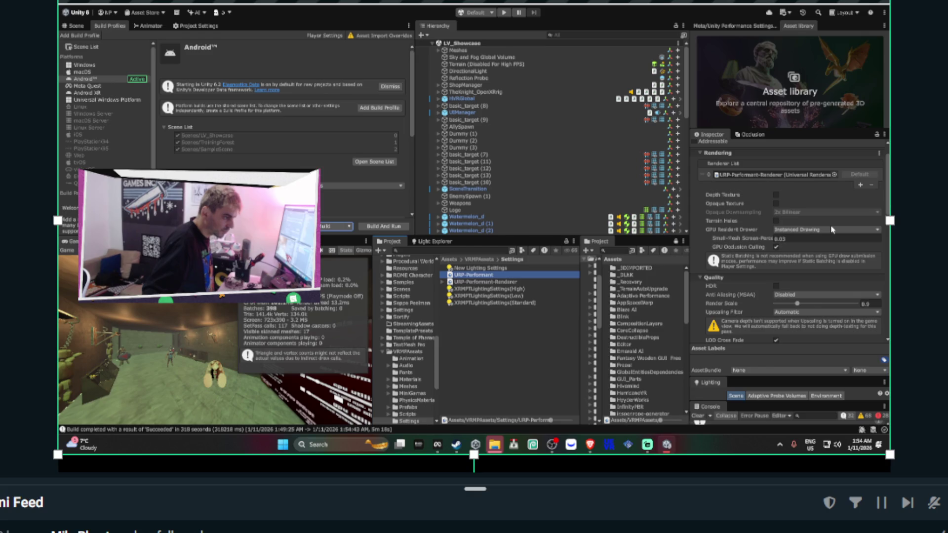
left_click(870, 303)
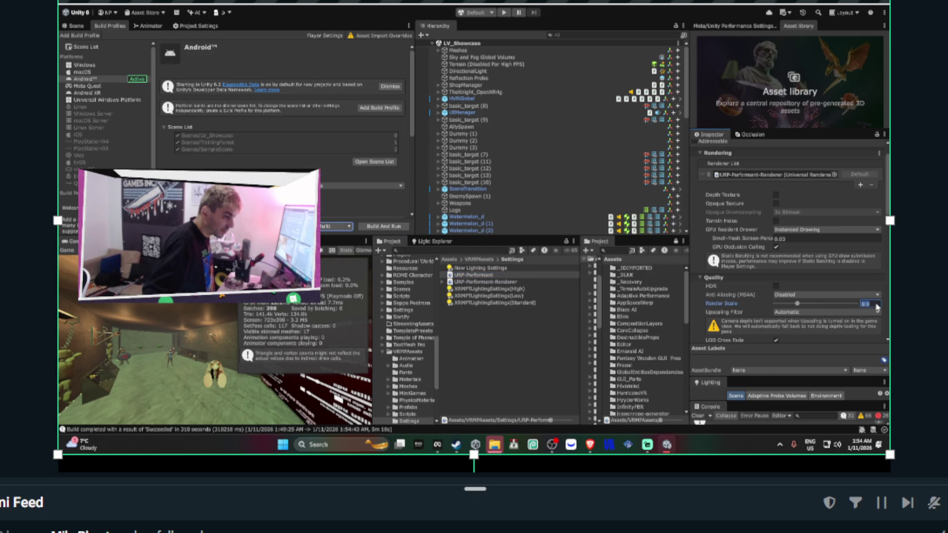
type("0.8")
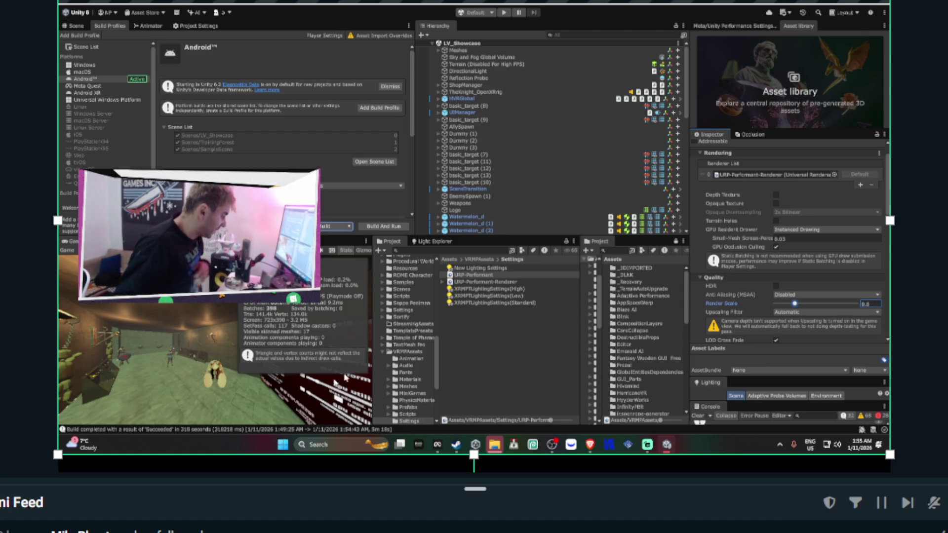
- Start uploading a build to the competition channel in Meta Quest Developer Hub, past the checklist
left_click(437, 444)
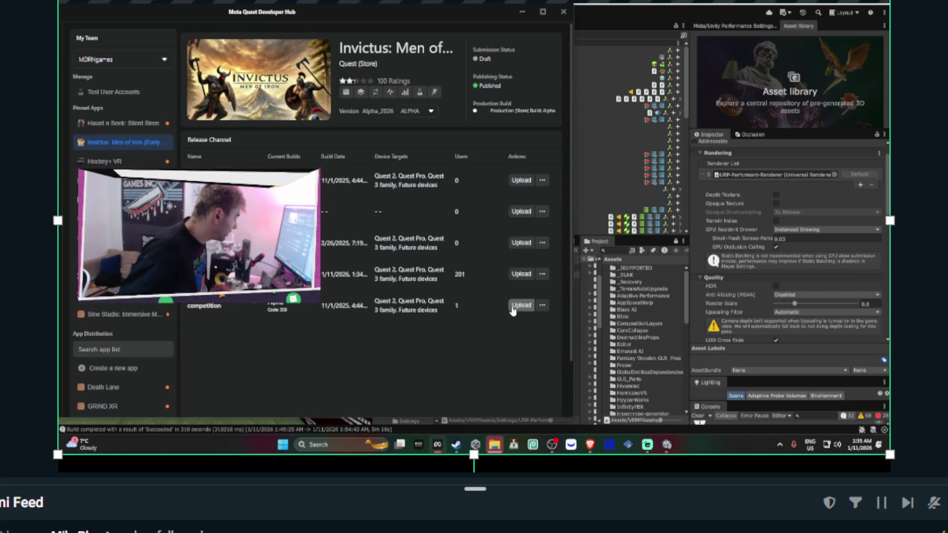
left_click(511, 306)
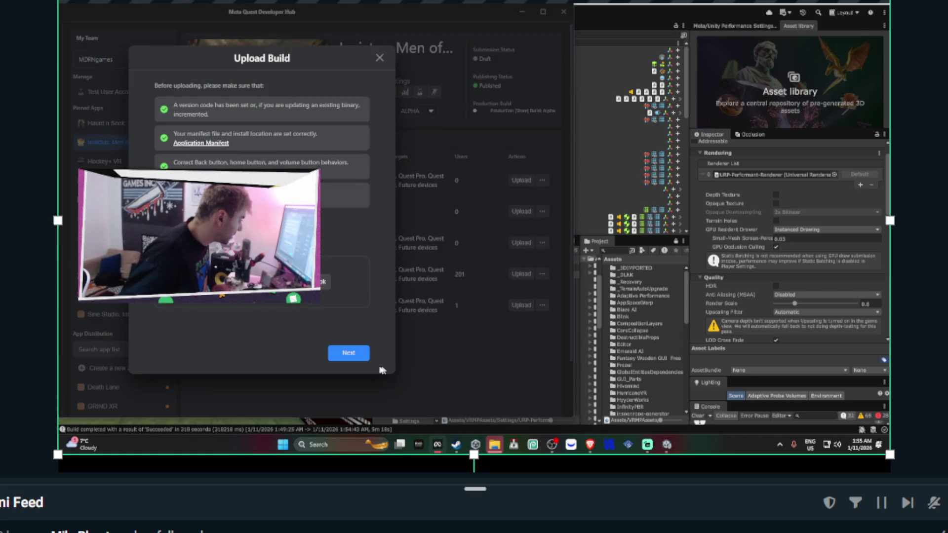
left_click(358, 355)
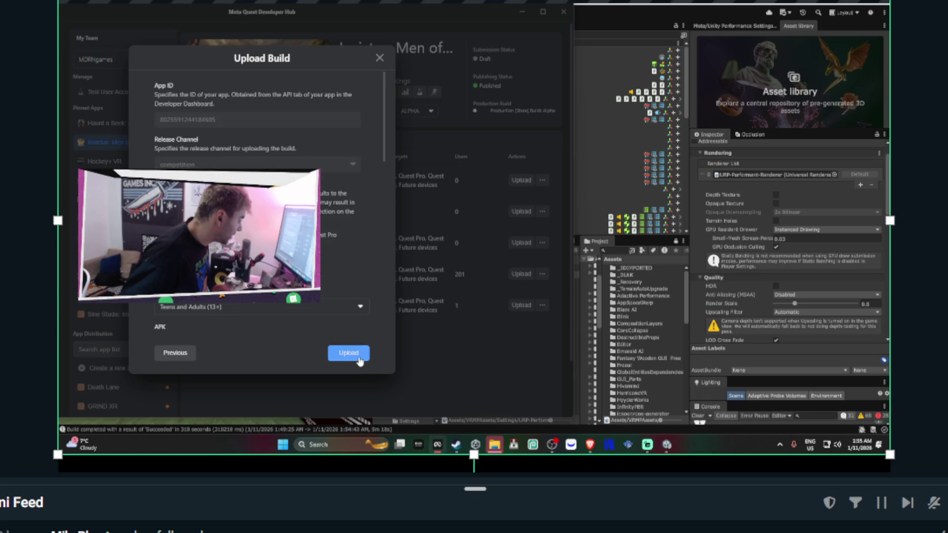
- Submit the APK upload to the competition release channel
left_click(359, 359)
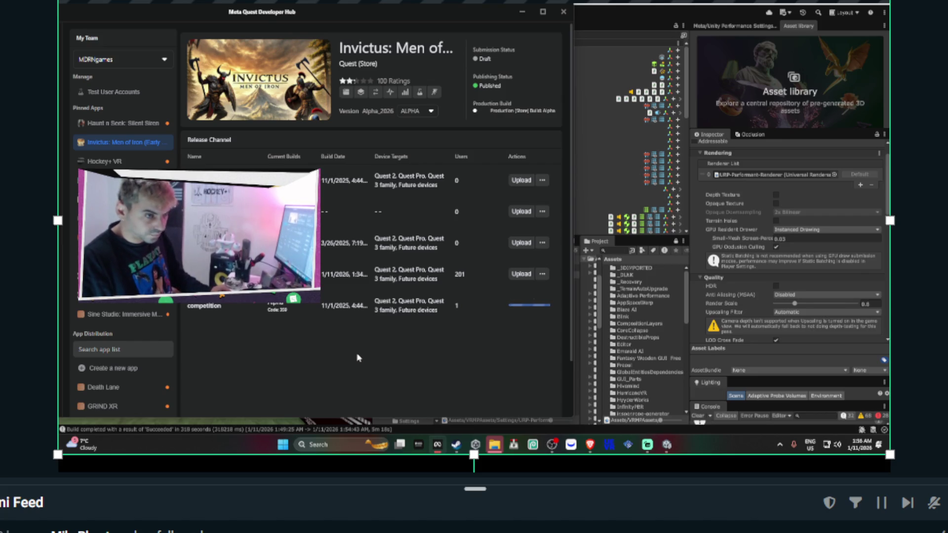
- Move and widen the Developer Hub window while the Alpha_2026 upload completes
left_click_drag(395, 29, 701, 14)
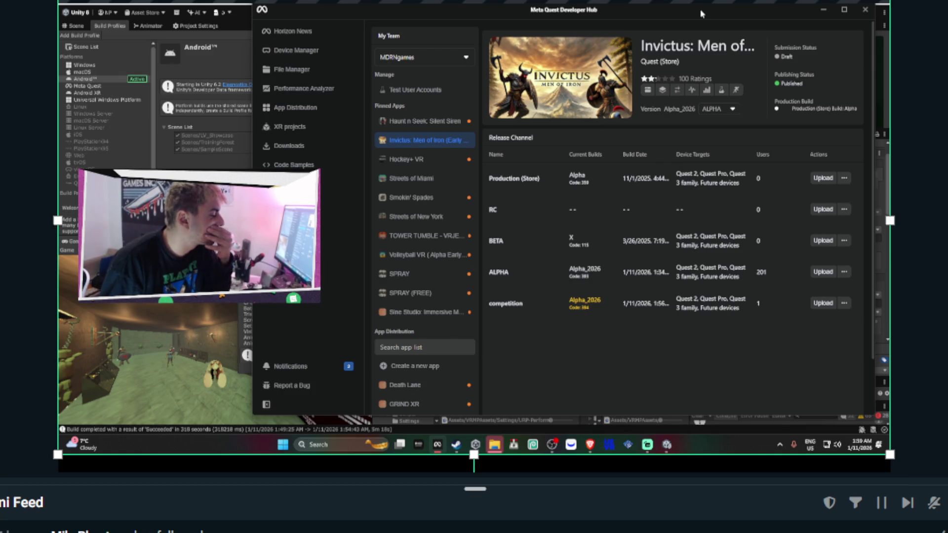
- Push the competition channel's Alpha_2026 build (code 384) to ALPHA and refresh Invictus's channels
left_click(844, 303)
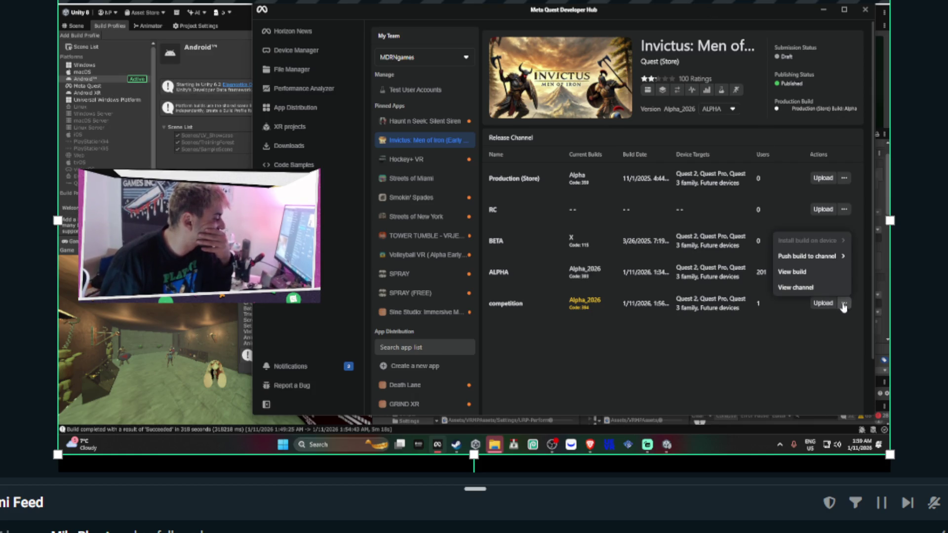
mouse_move(820, 256)
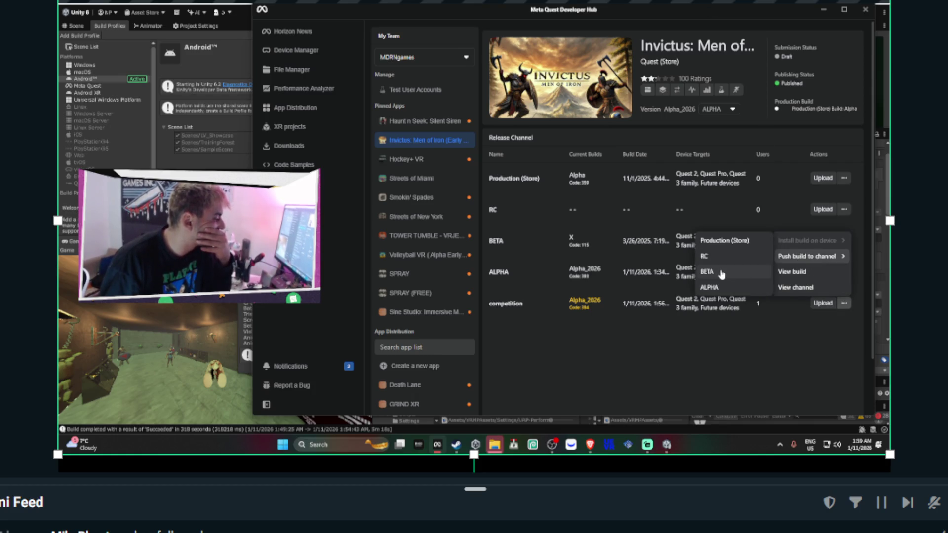
left_click(711, 287)
left_click(584, 236)
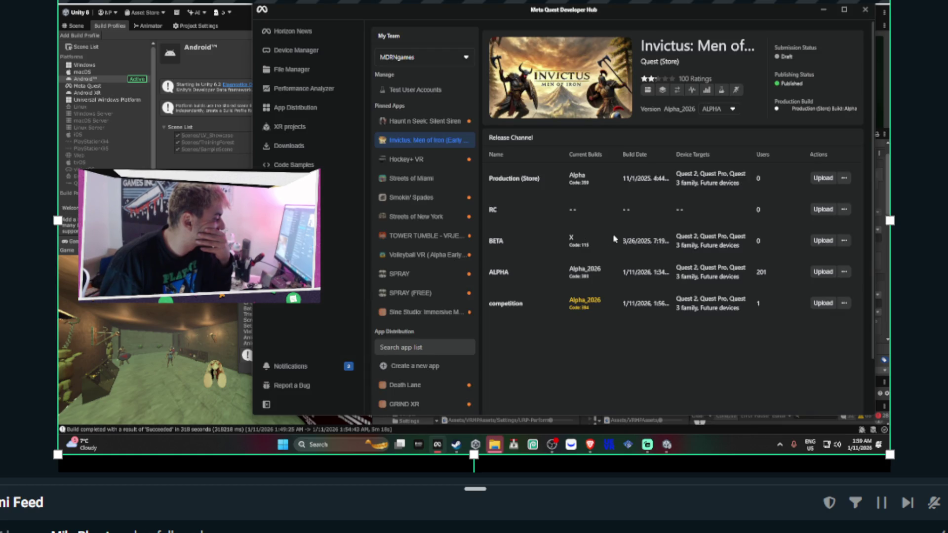
left_click(421, 143)
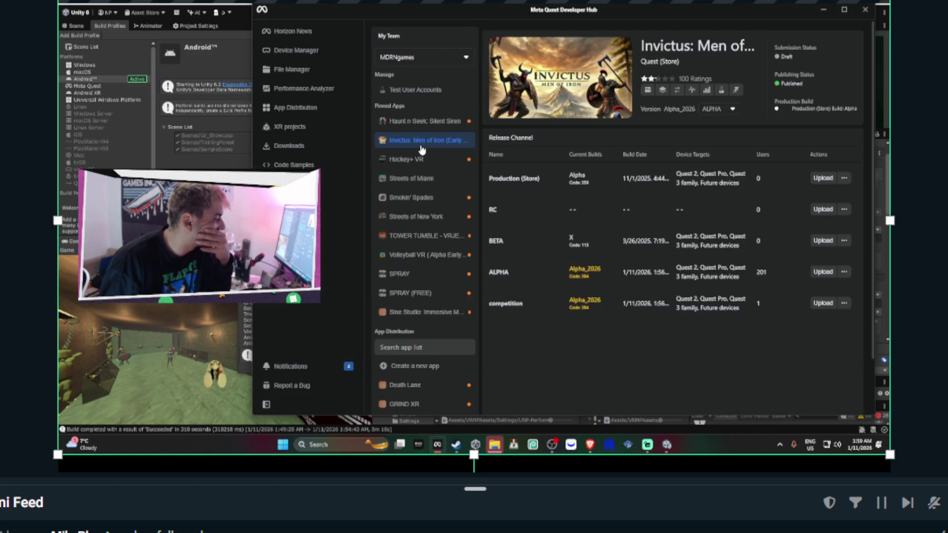